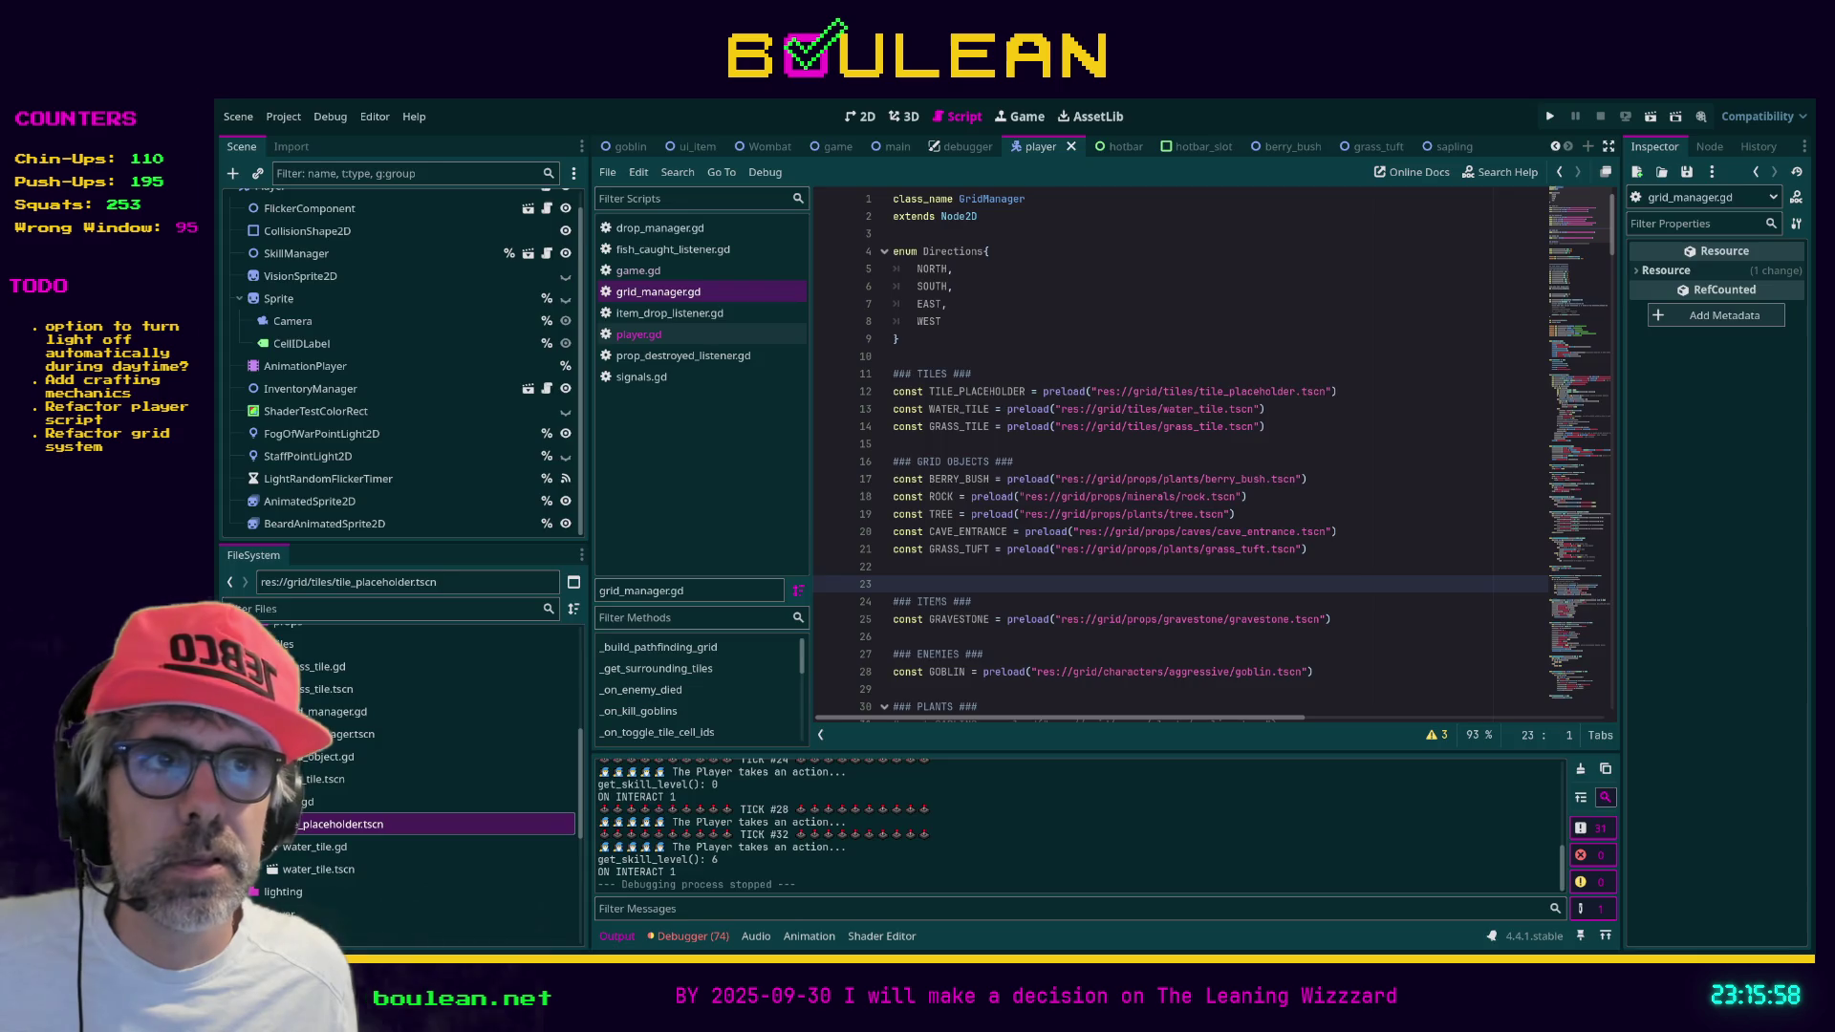
Switch from the Godot script editor to the Imgur firefighting-plane game clip in Firefox
{"action": "key", "text": "alt+Tab"}
Play the firefighting-plane clip full screen, then exit full screen and pause it
{"action": "key", "text": "space"}
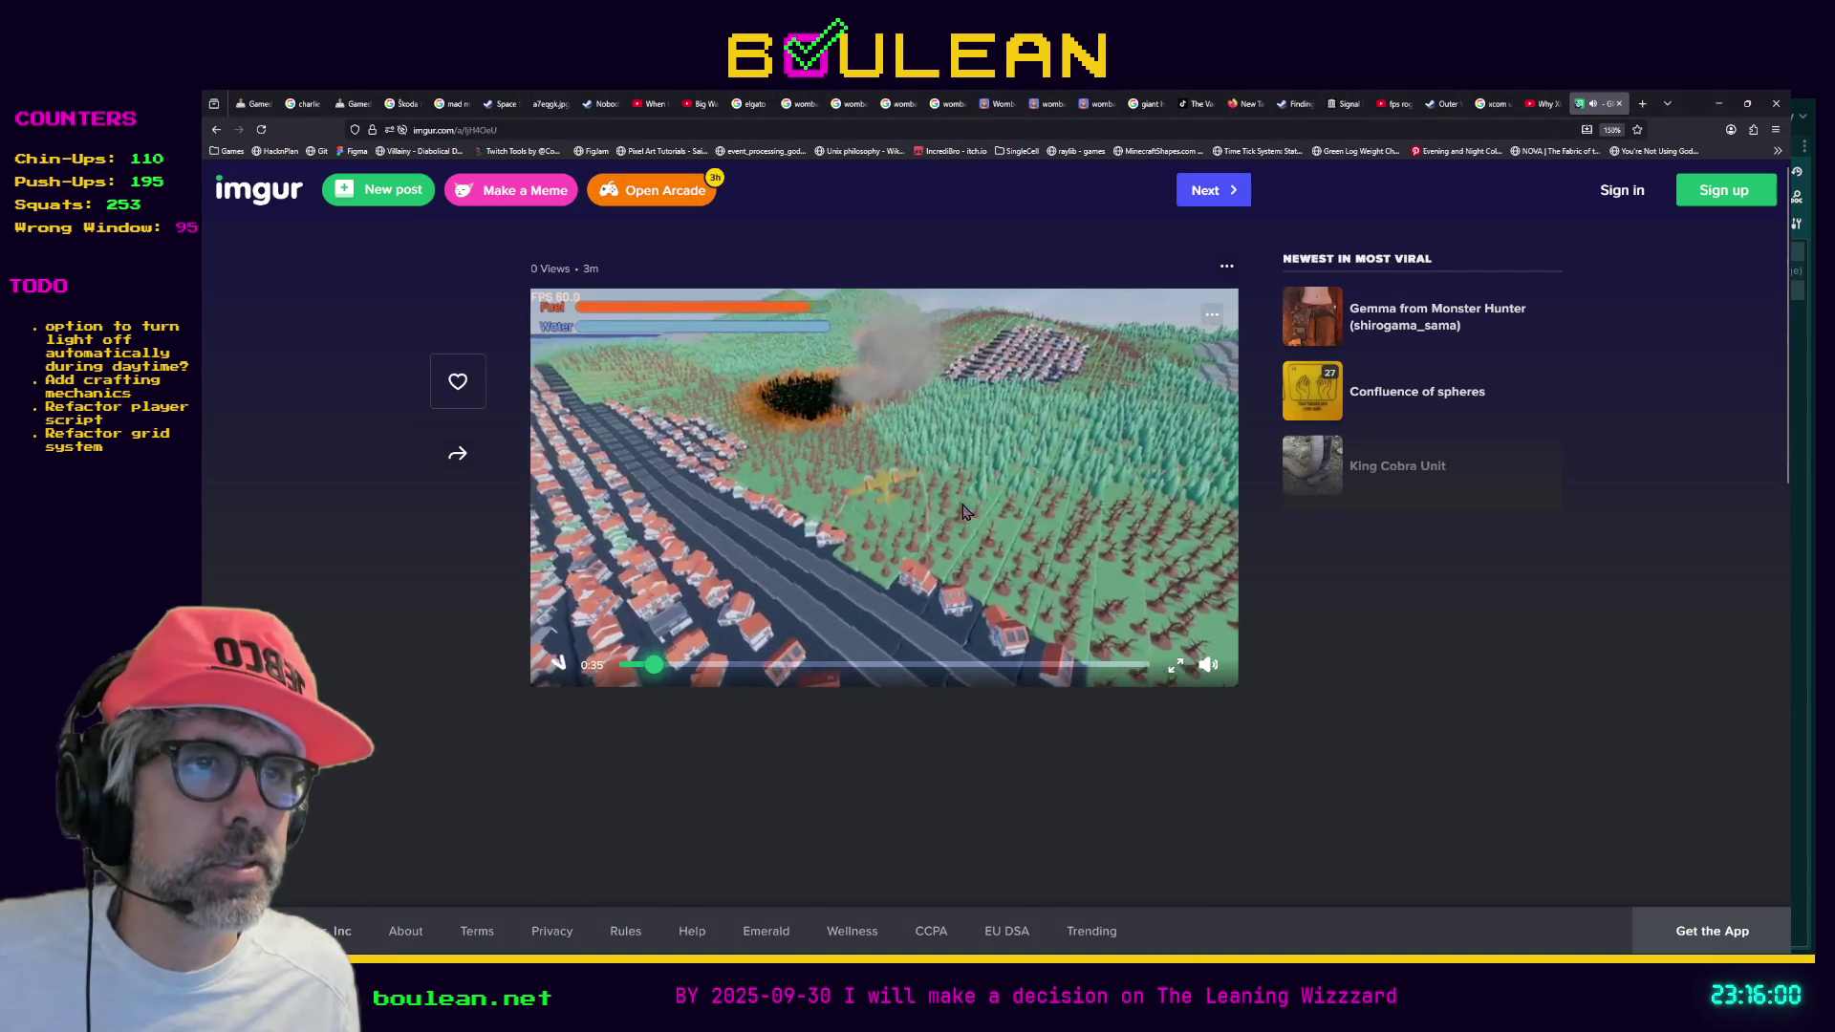
{"action": "left_click", "coordinate": [1177, 669]}
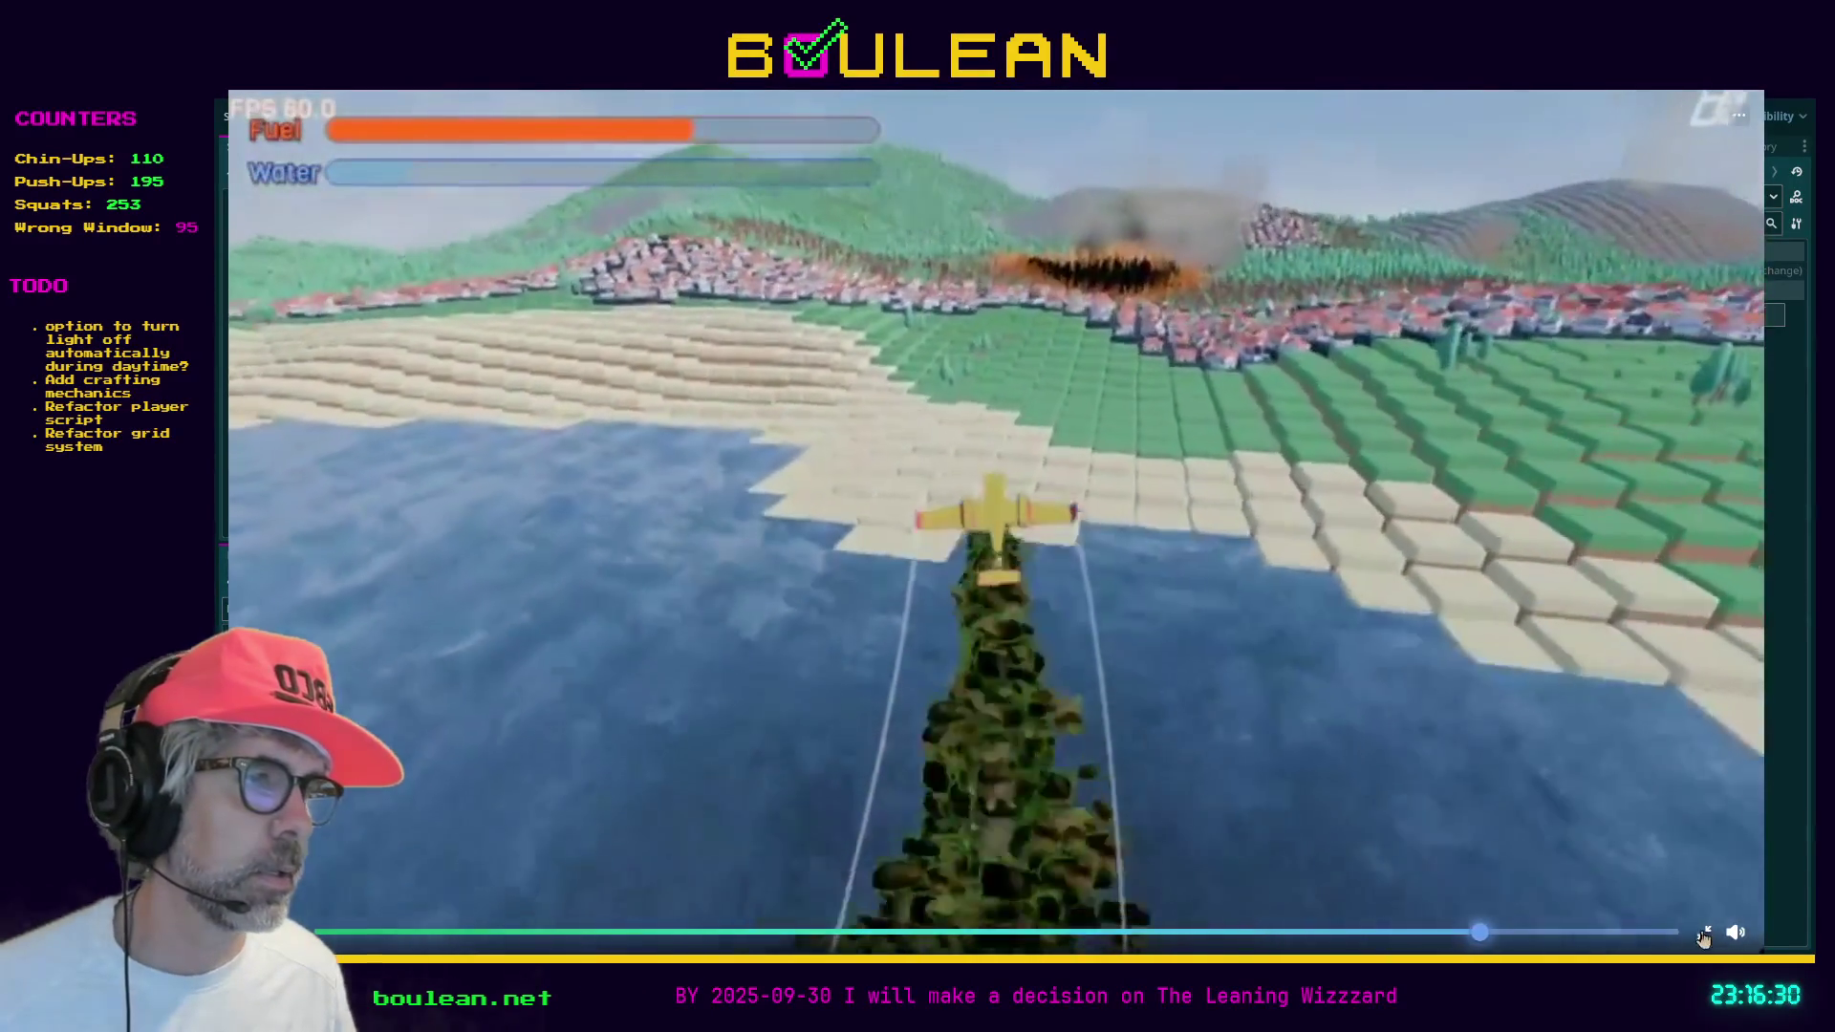
{"action": "left_click", "coordinate": [1703, 931]}
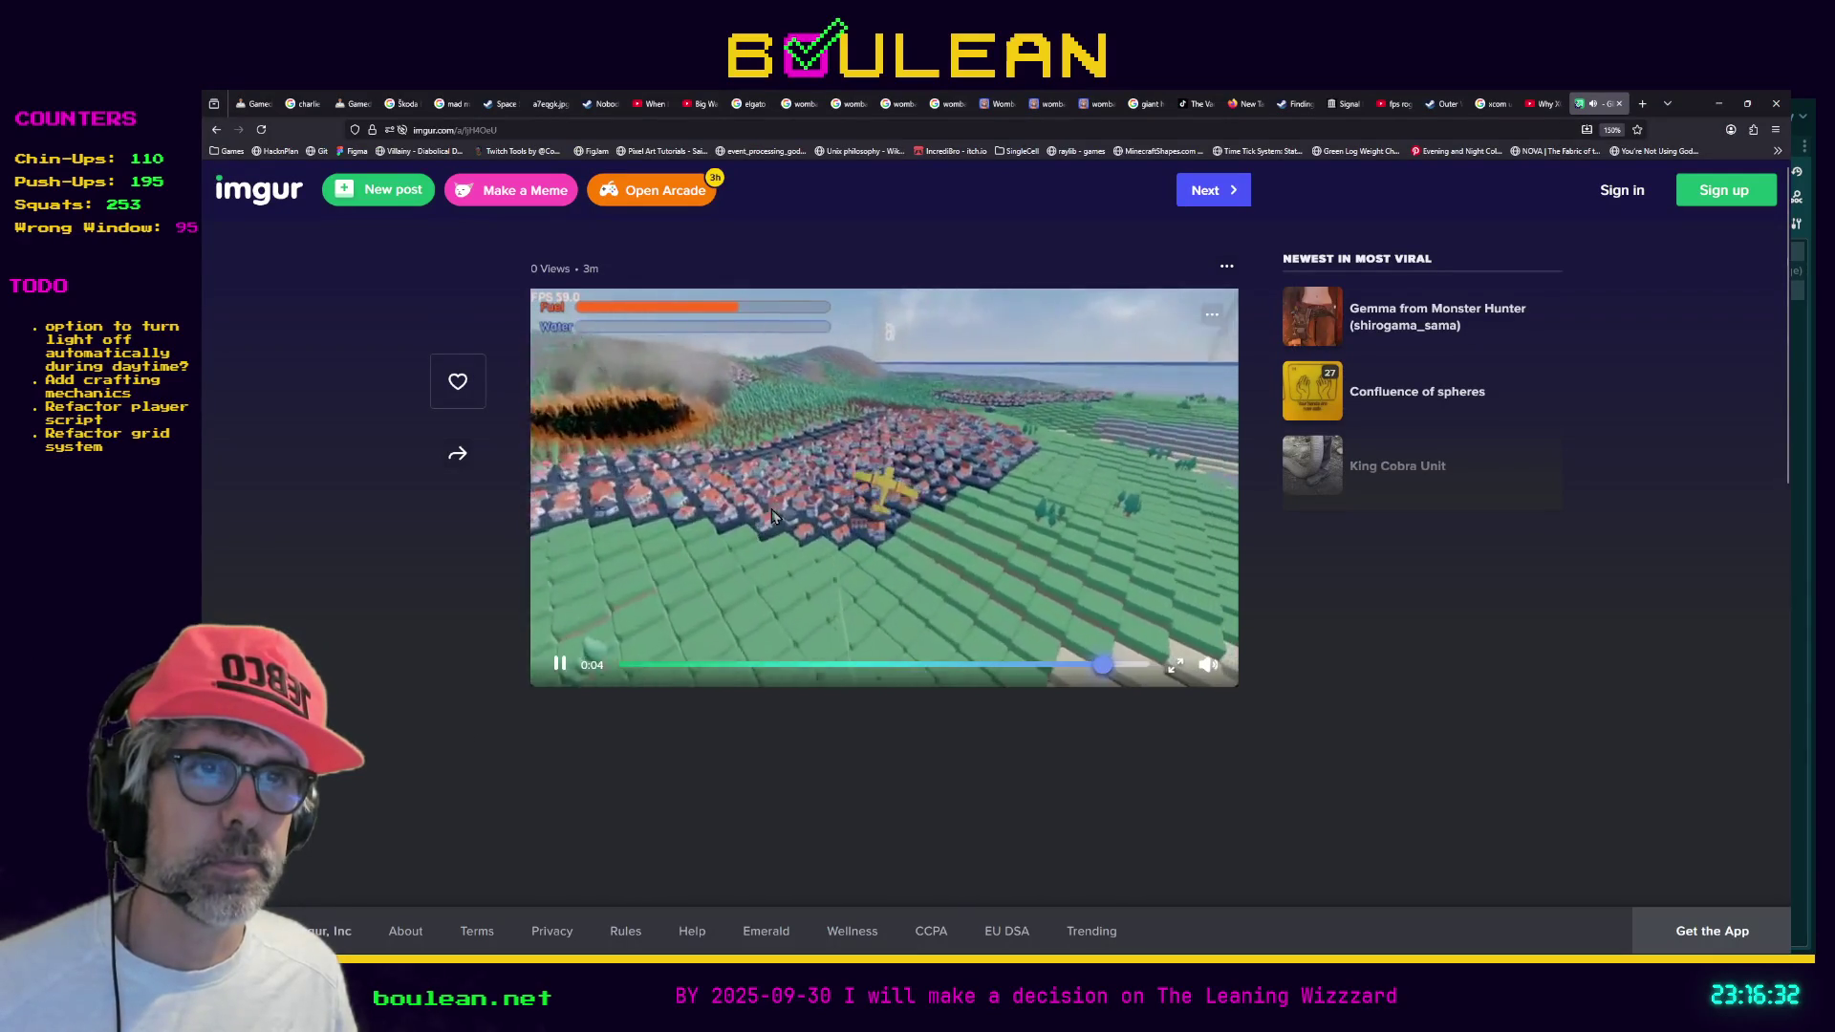
{"action": "left_click", "coordinate": [559, 669]}
In a new tab, load the pasted YouTube address and play the OIIA cat video
{"action": "key", "text": "ctrl+t"}
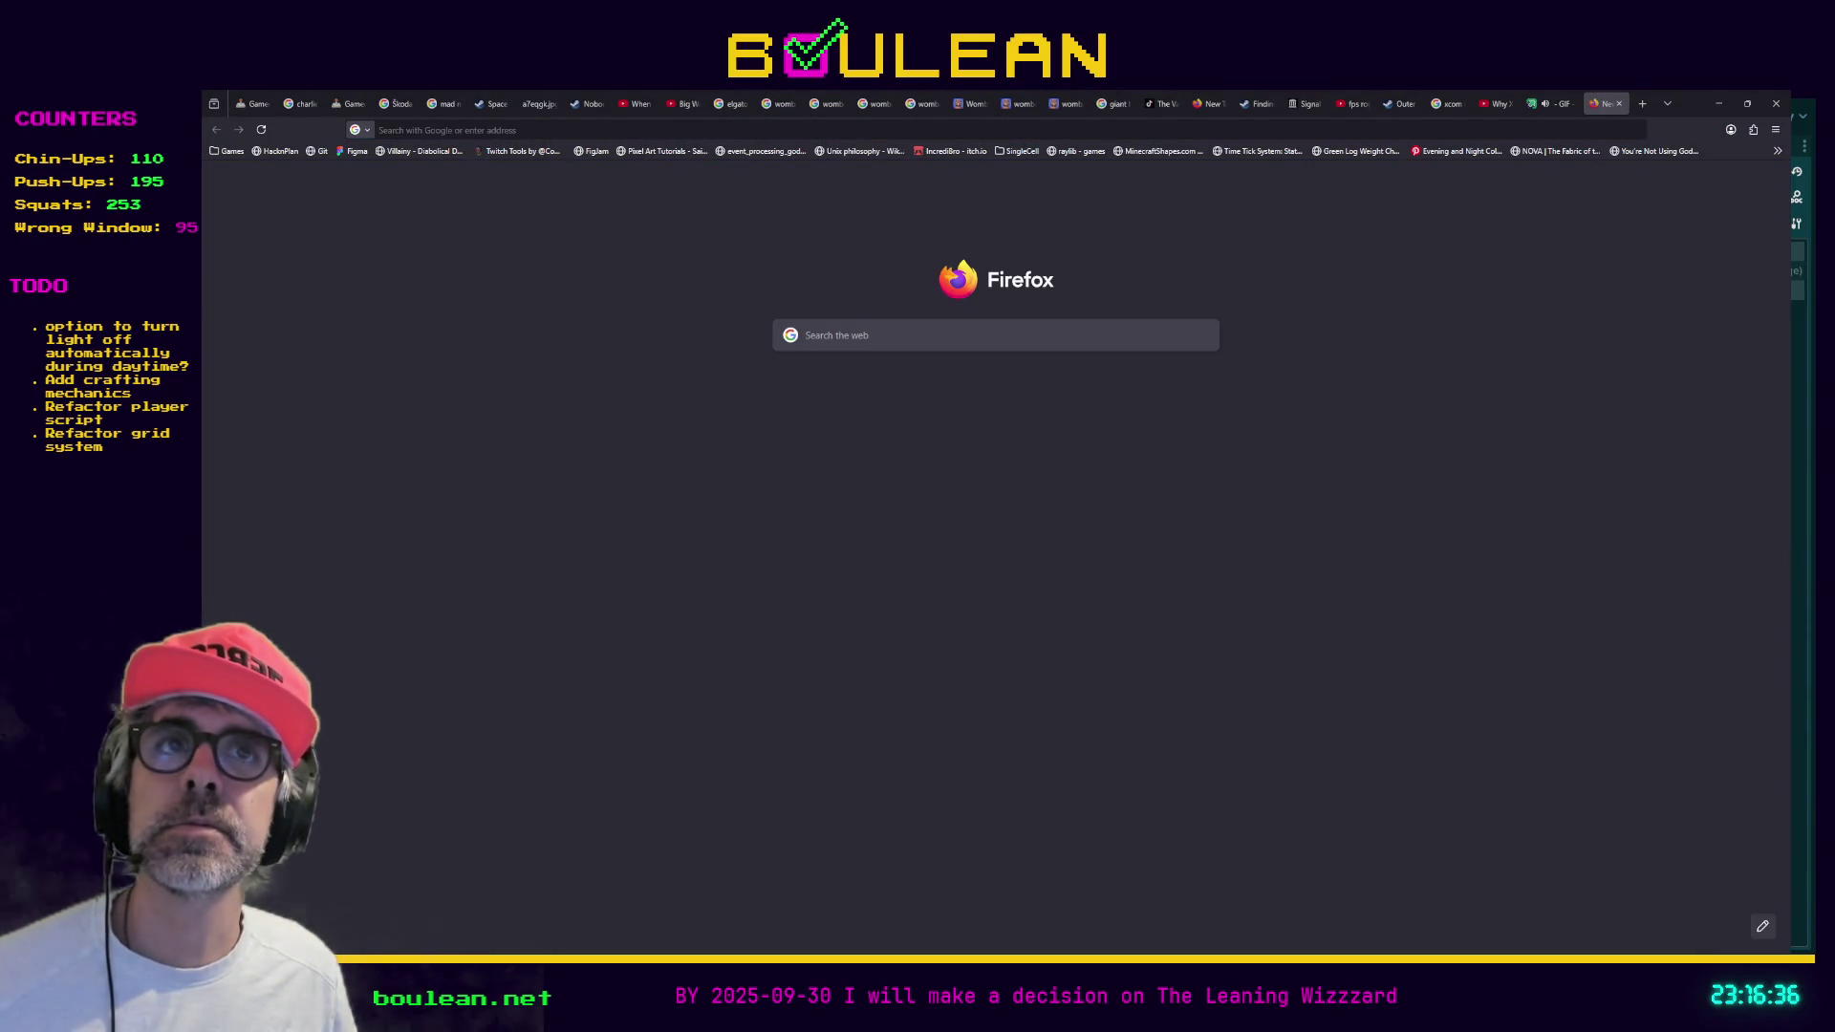
{"action": "type", "text": "https://www.youtube.com/watch?v=ZHgyQGoea80"}
{"action": "key", "text": "Return"}
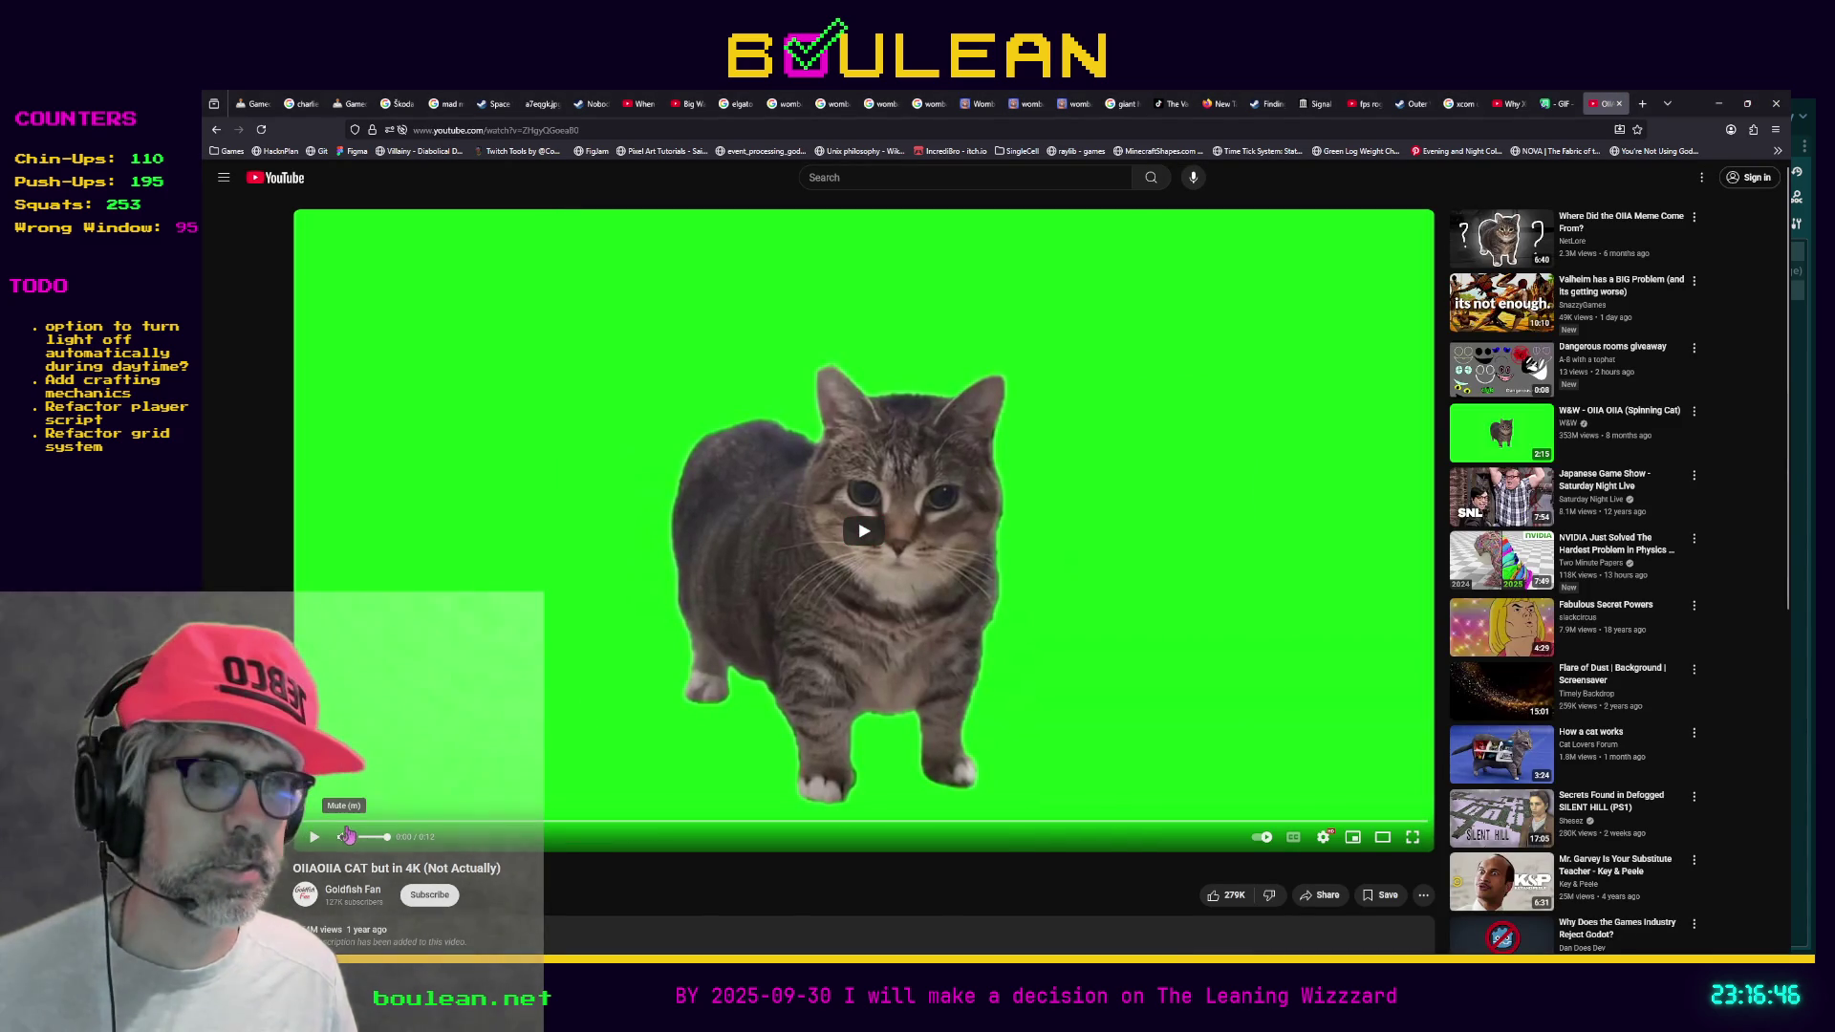
{"action": "left_click", "coordinate": [314, 841]}
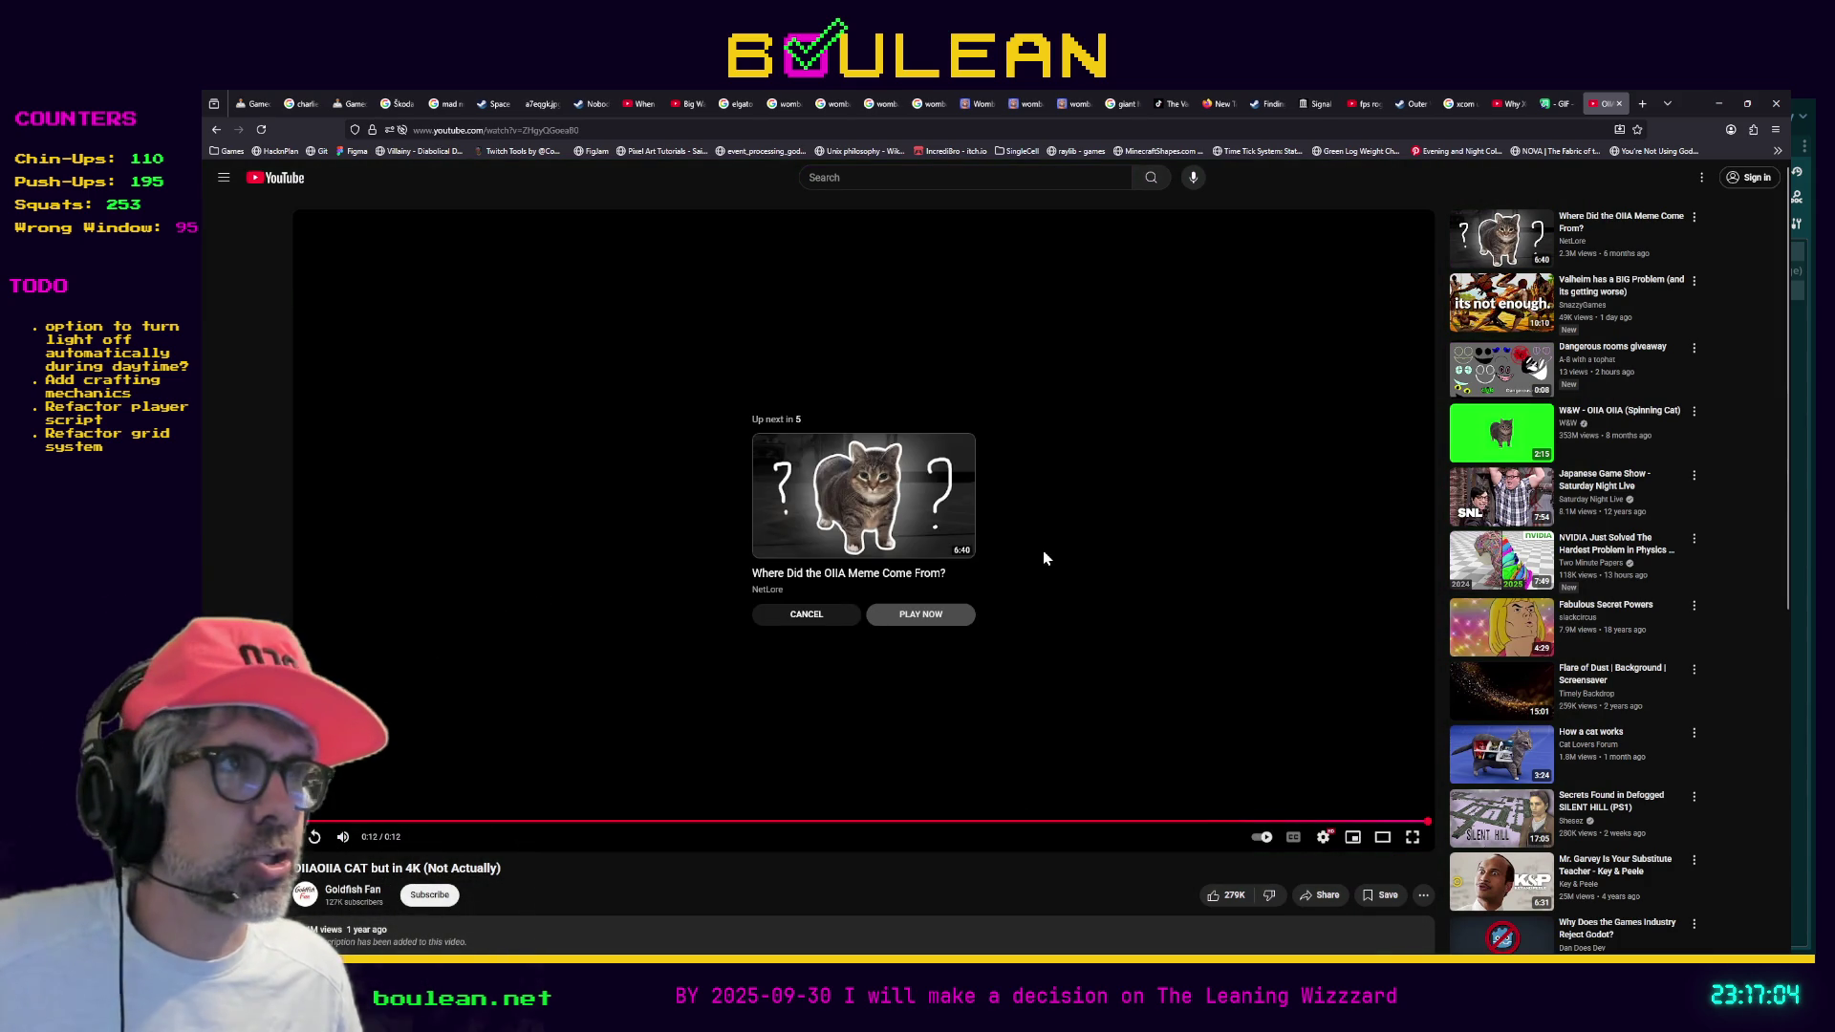
Pause the Imgur game clip, then pause the OIIA meme video at 0:15
{"action": "left_click", "coordinate": [1556, 104]}
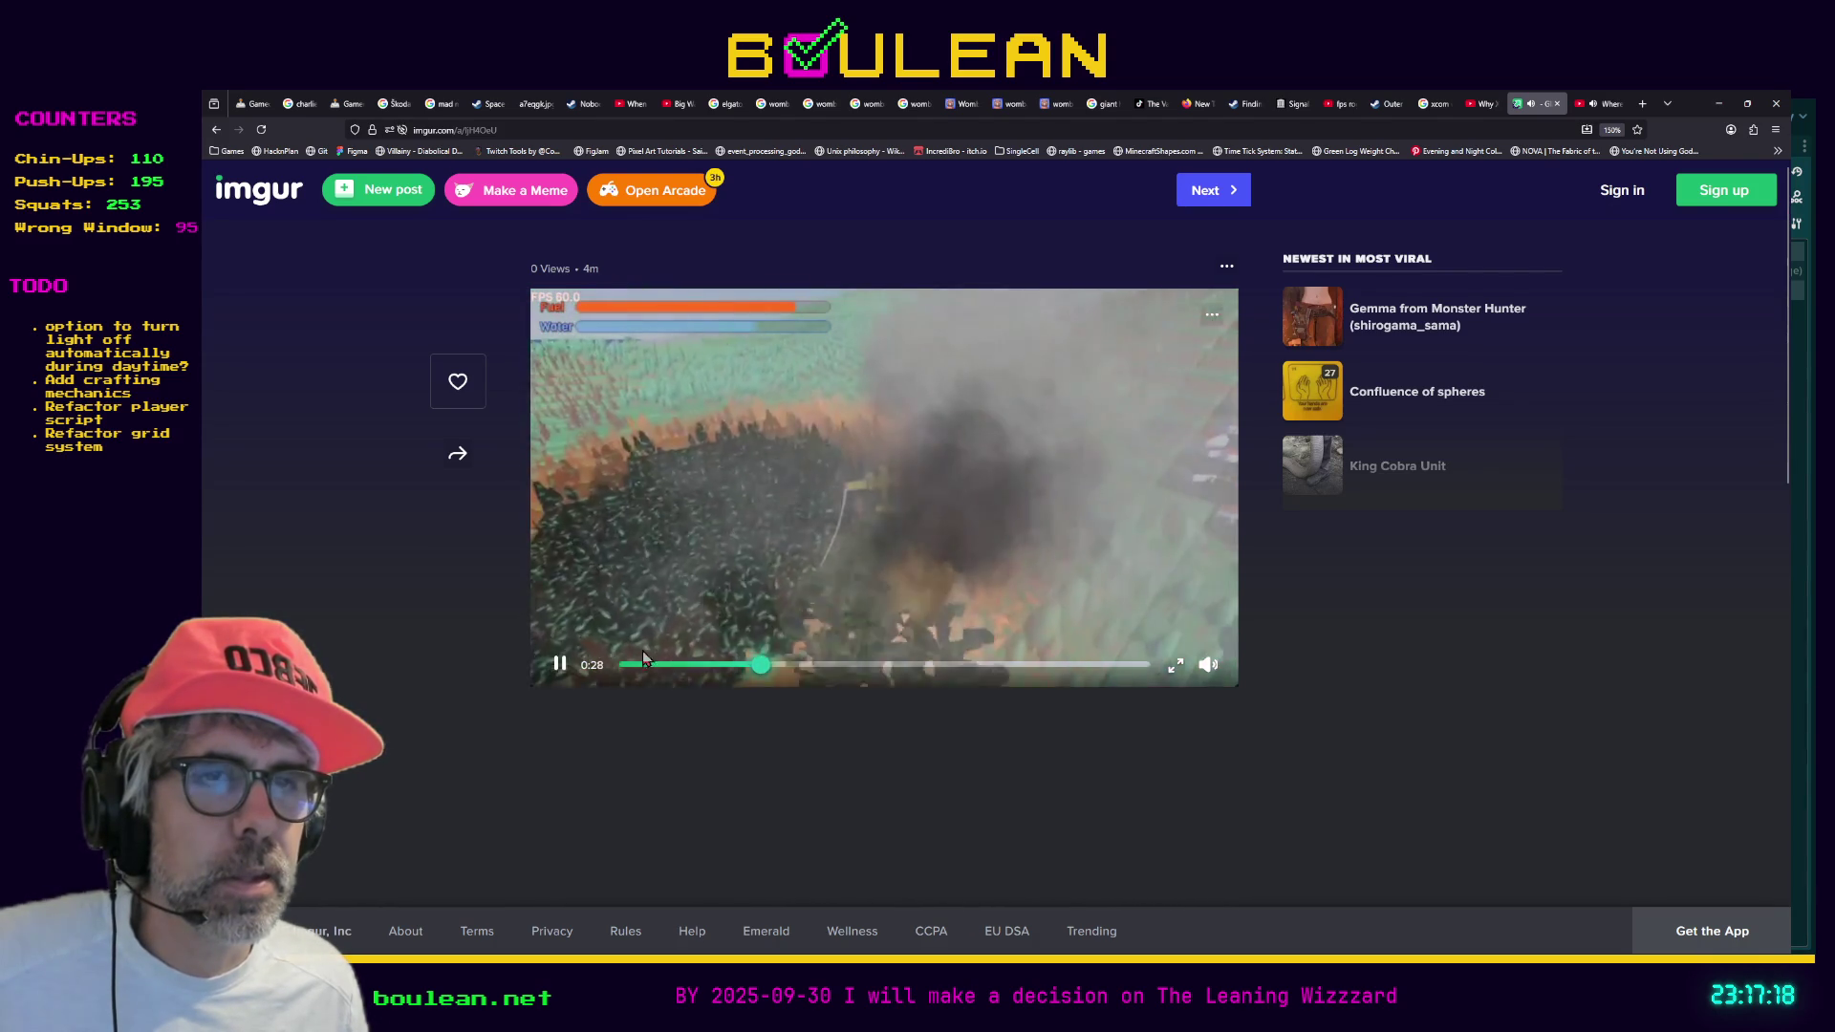
{"action": "left_click", "coordinate": [853, 528]}
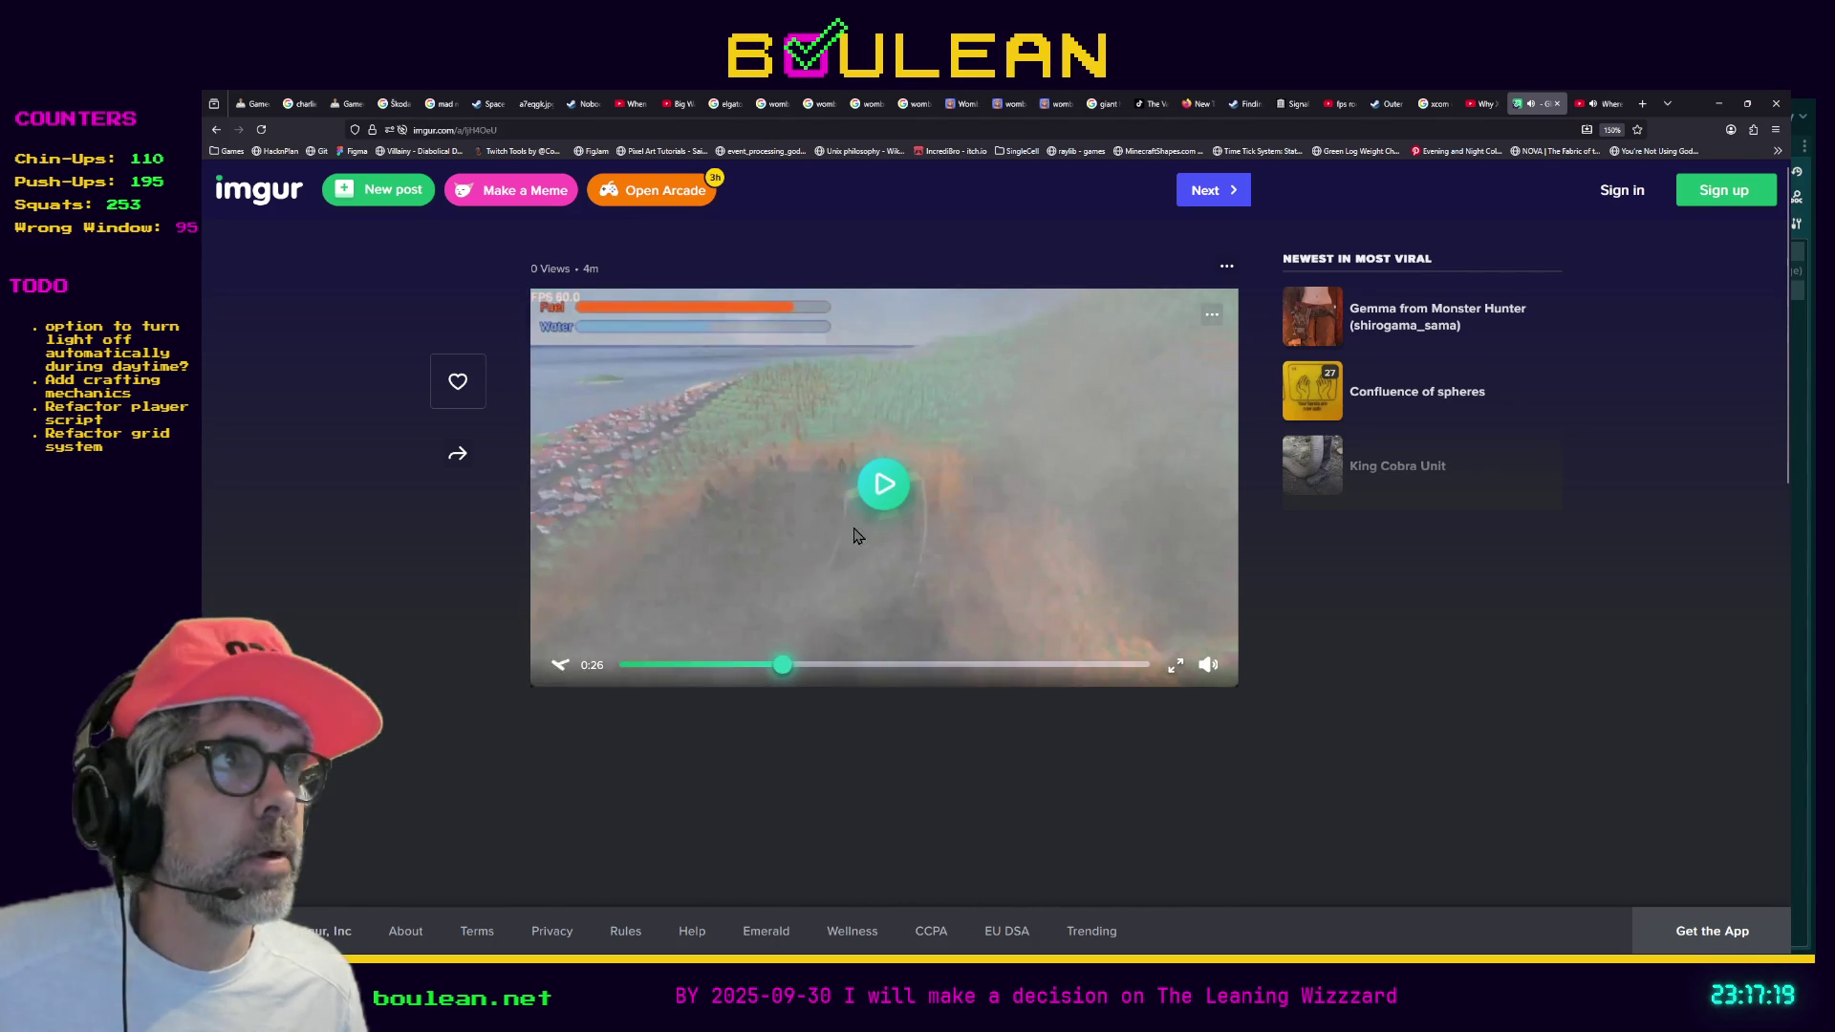
{"action": "left_click", "coordinate": [1592, 107]}
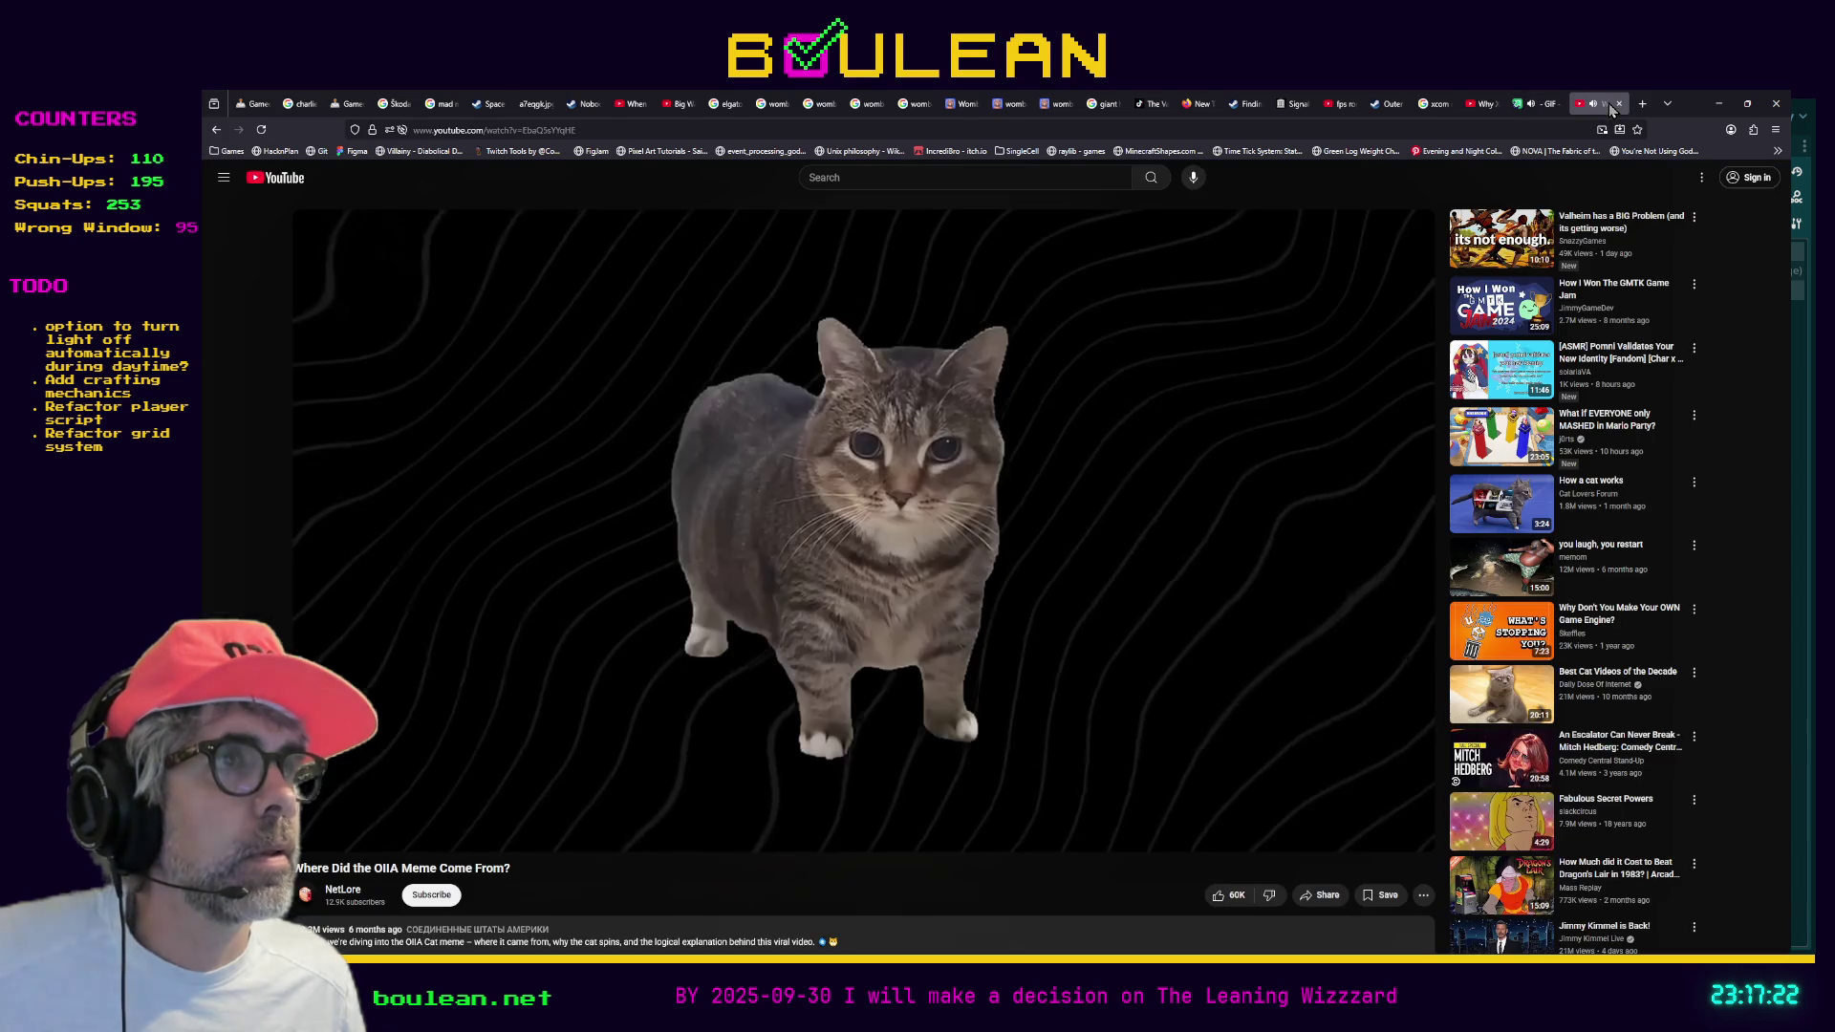
{"action": "left_click", "coordinate": [664, 622]}
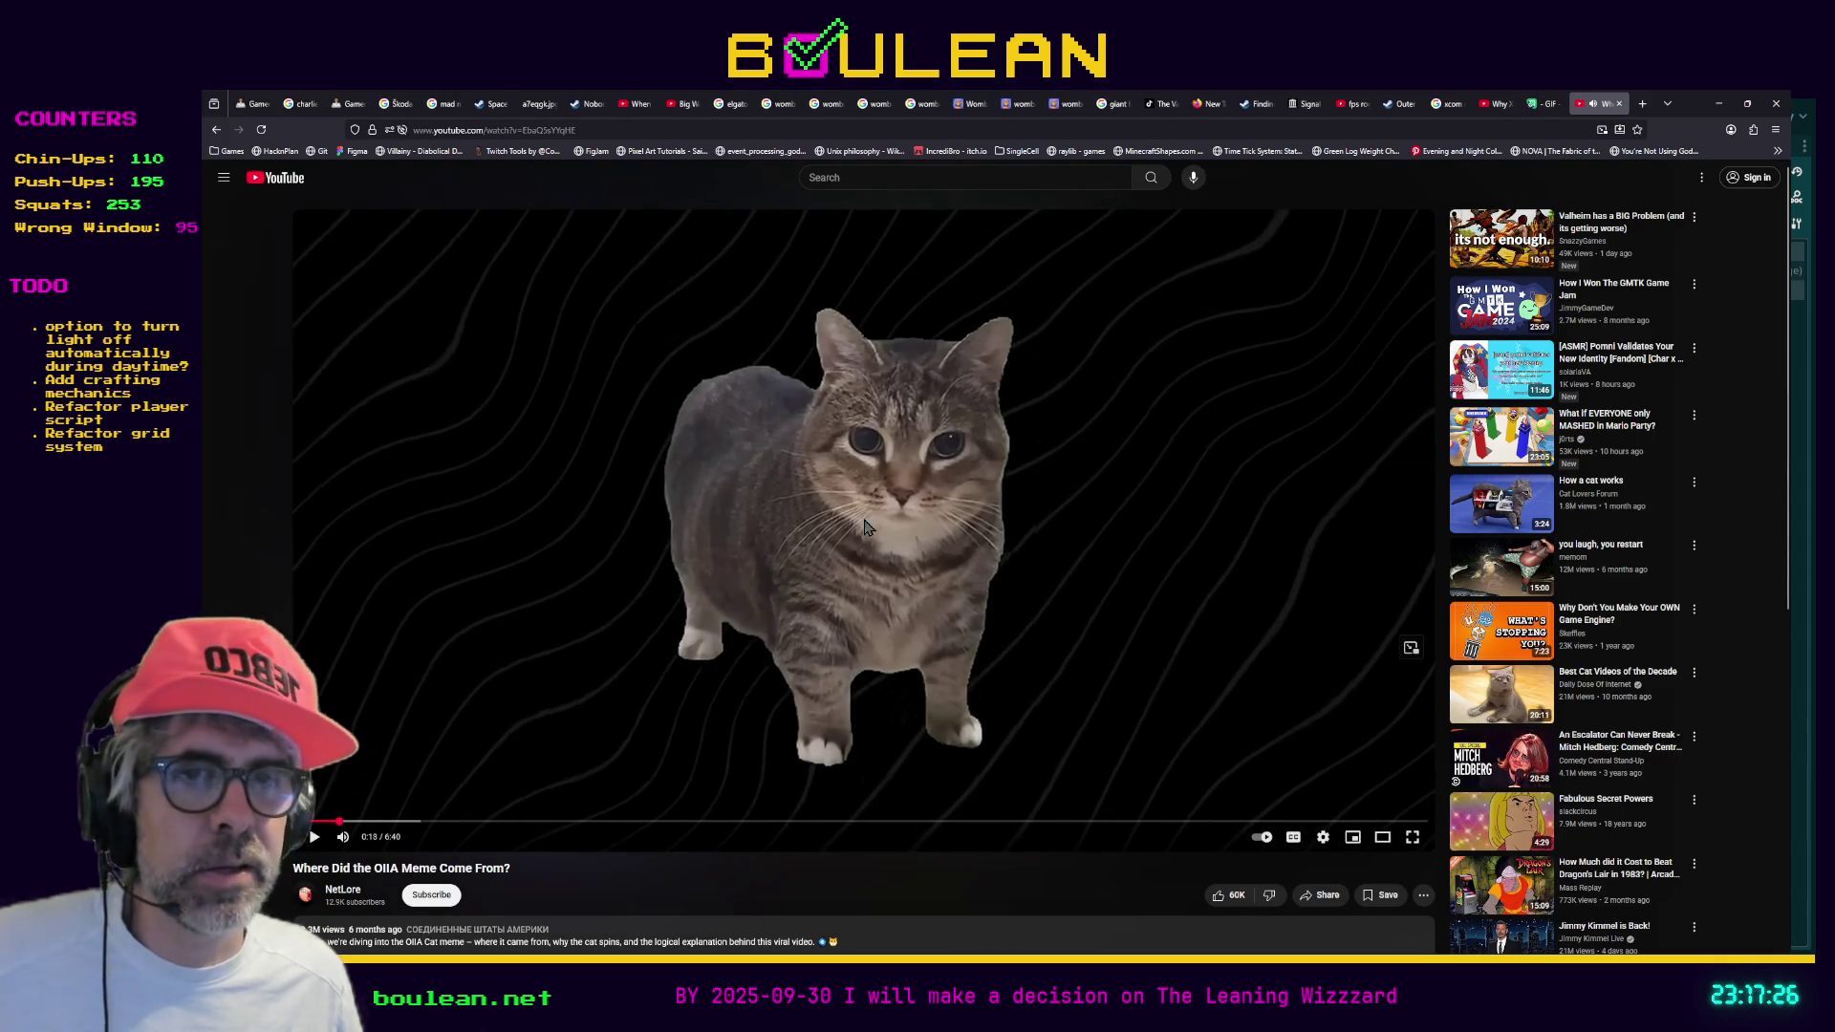
Minimize the browser to reveal the grid_manager.gd script in Godot
{"action": "left_click", "coordinate": [1718, 104]}
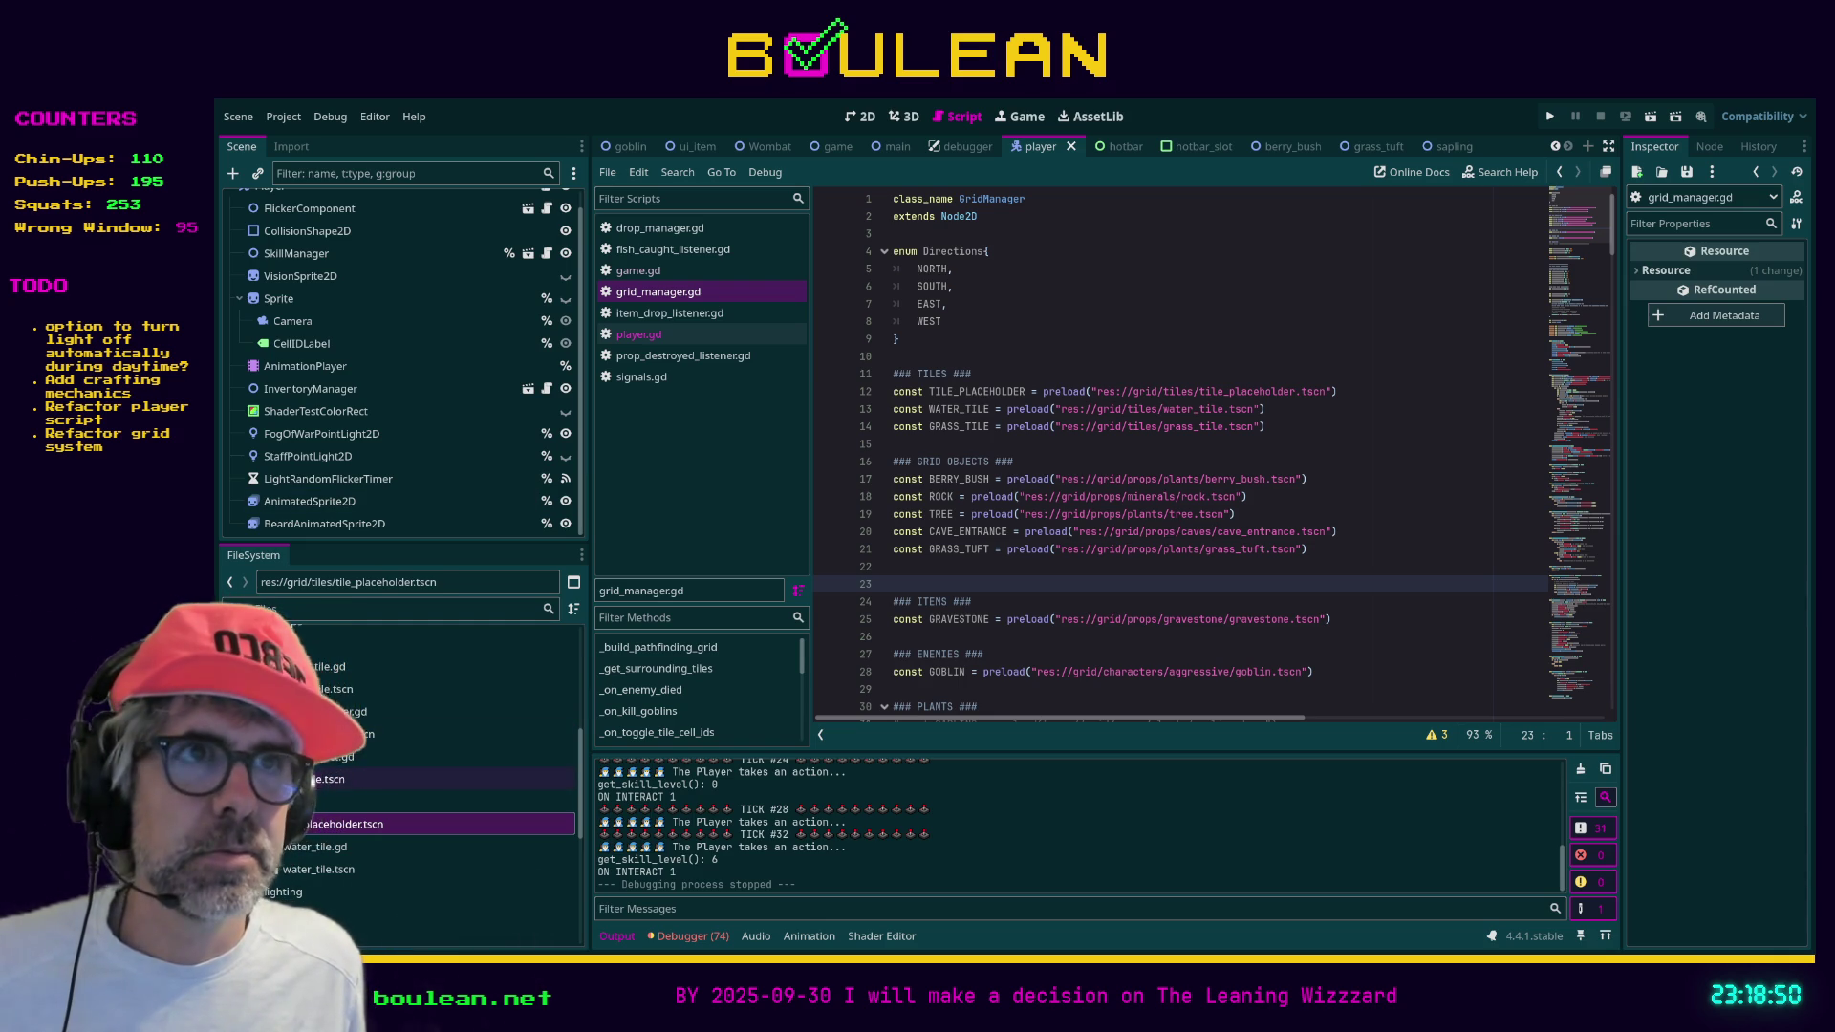
Select test_tile.tscn, collapse the project files to root, and place the cursor on line 29
{"action": "left_click", "coordinate": [330, 779]}
{"action": "left_click", "coordinate": [1086, 358]}
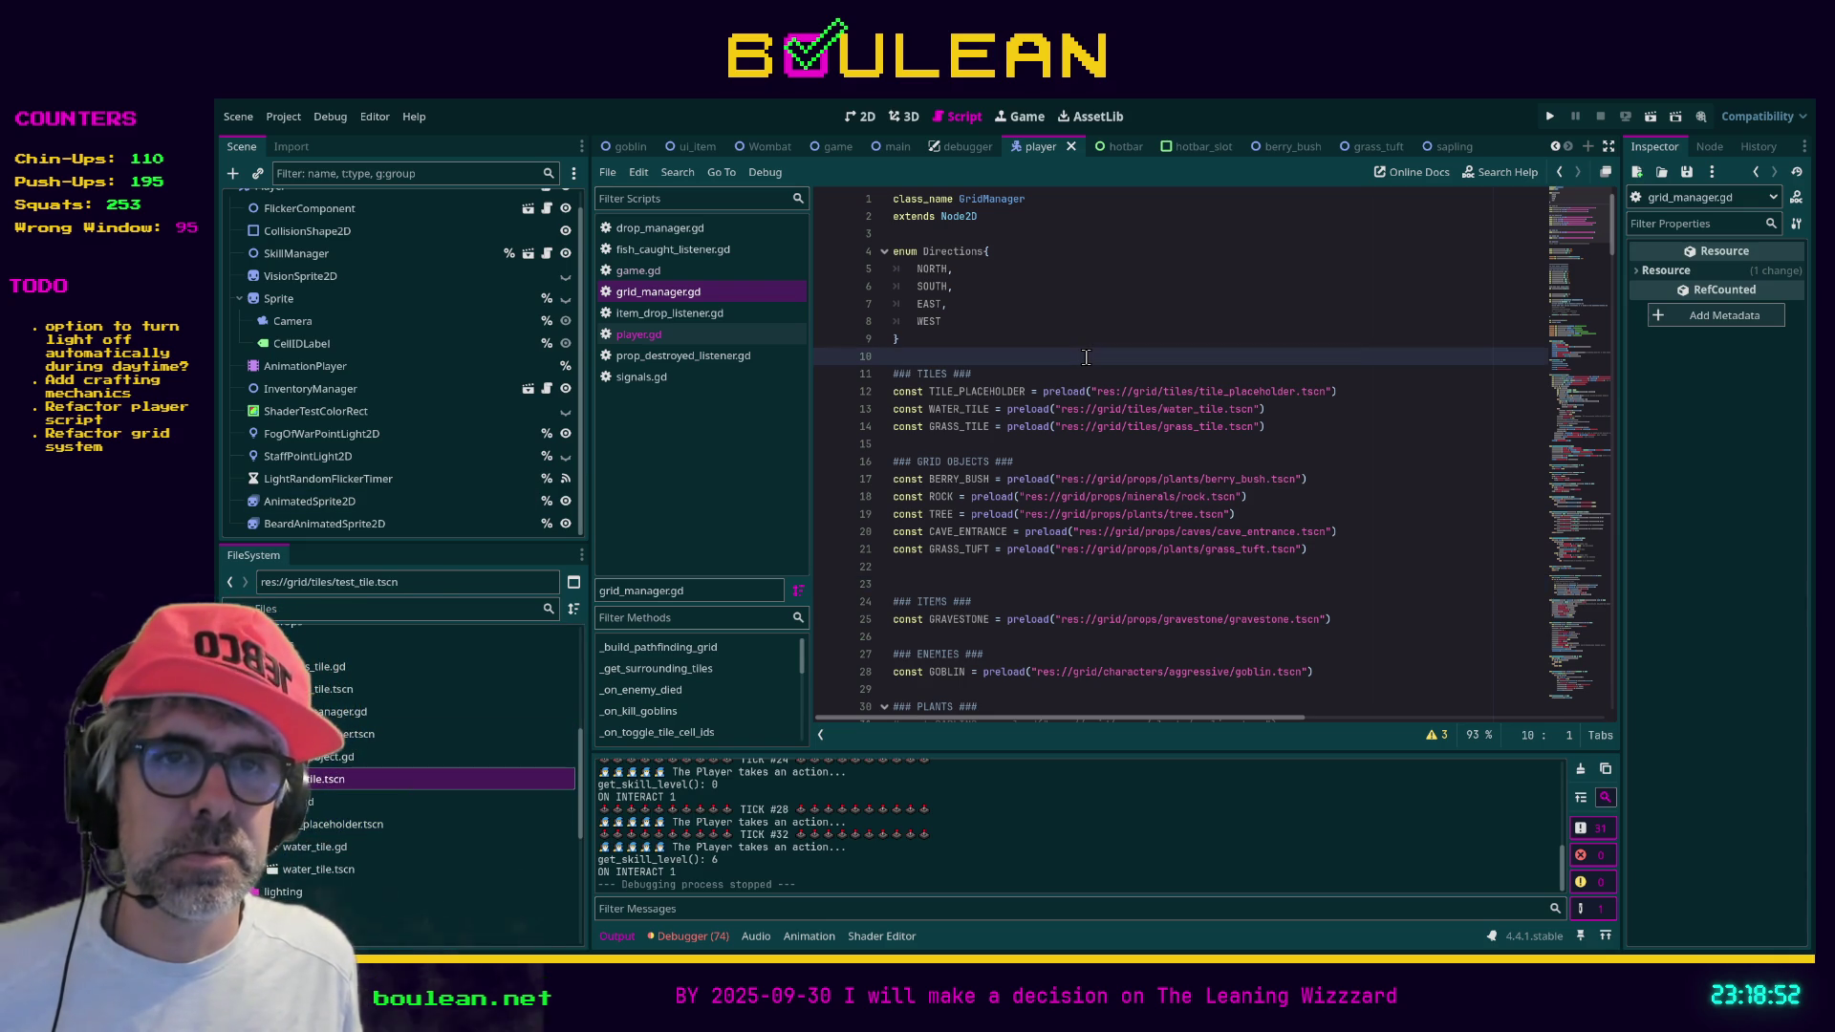
{"action": "left_click", "coordinate": [287, 643]}
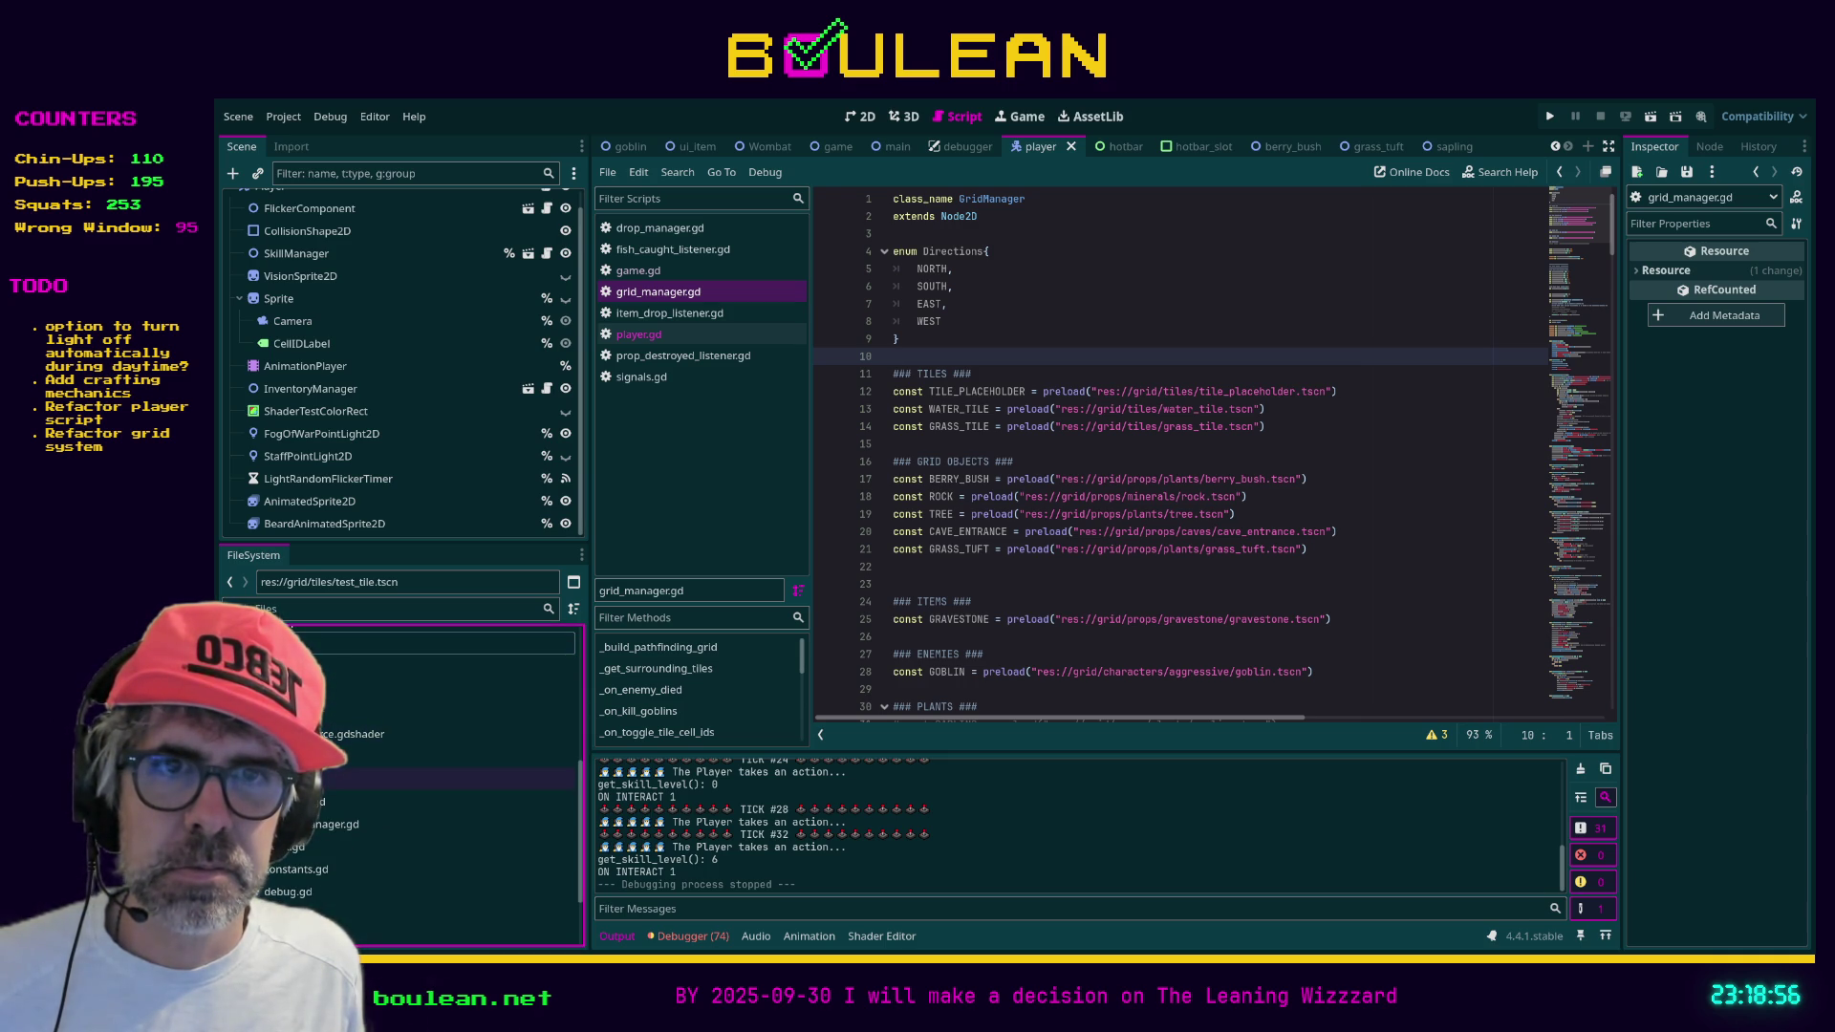
{"action": "left_click", "coordinate": [1106, 689]}
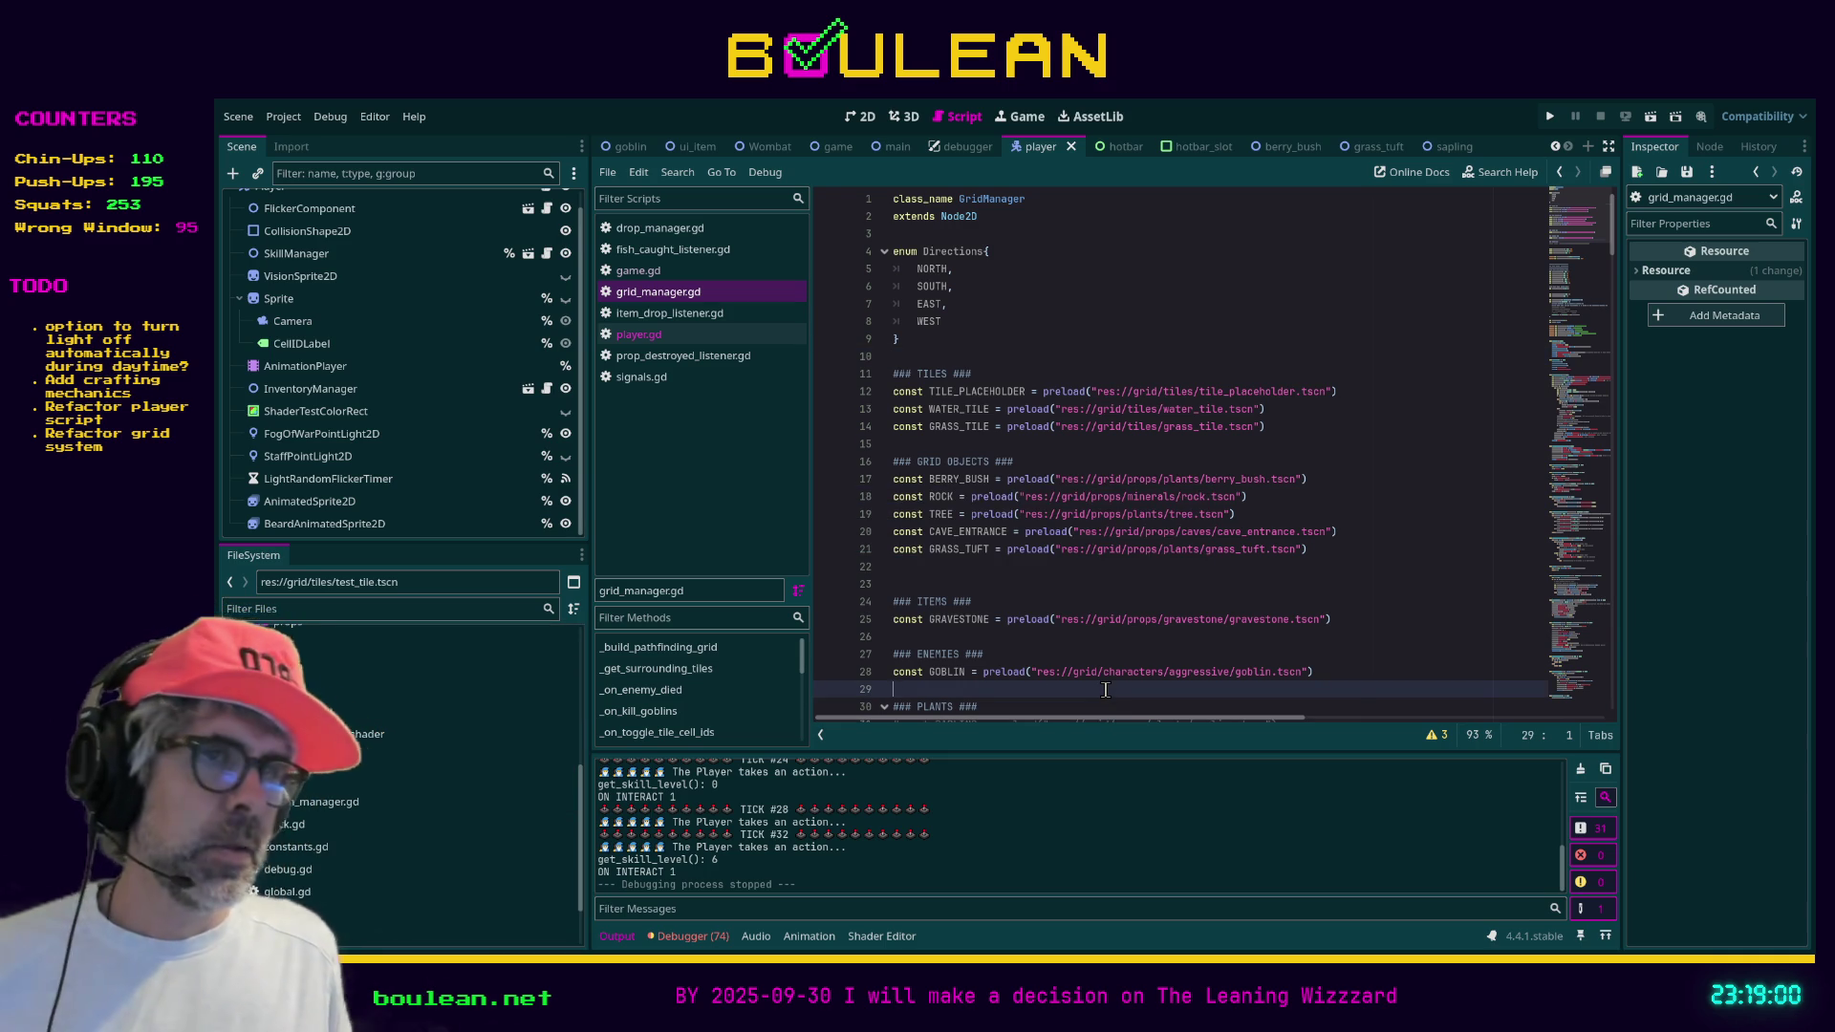
Run the grid game project with F5, then close it and stop debugging
{"action": "key", "text": "F5"}
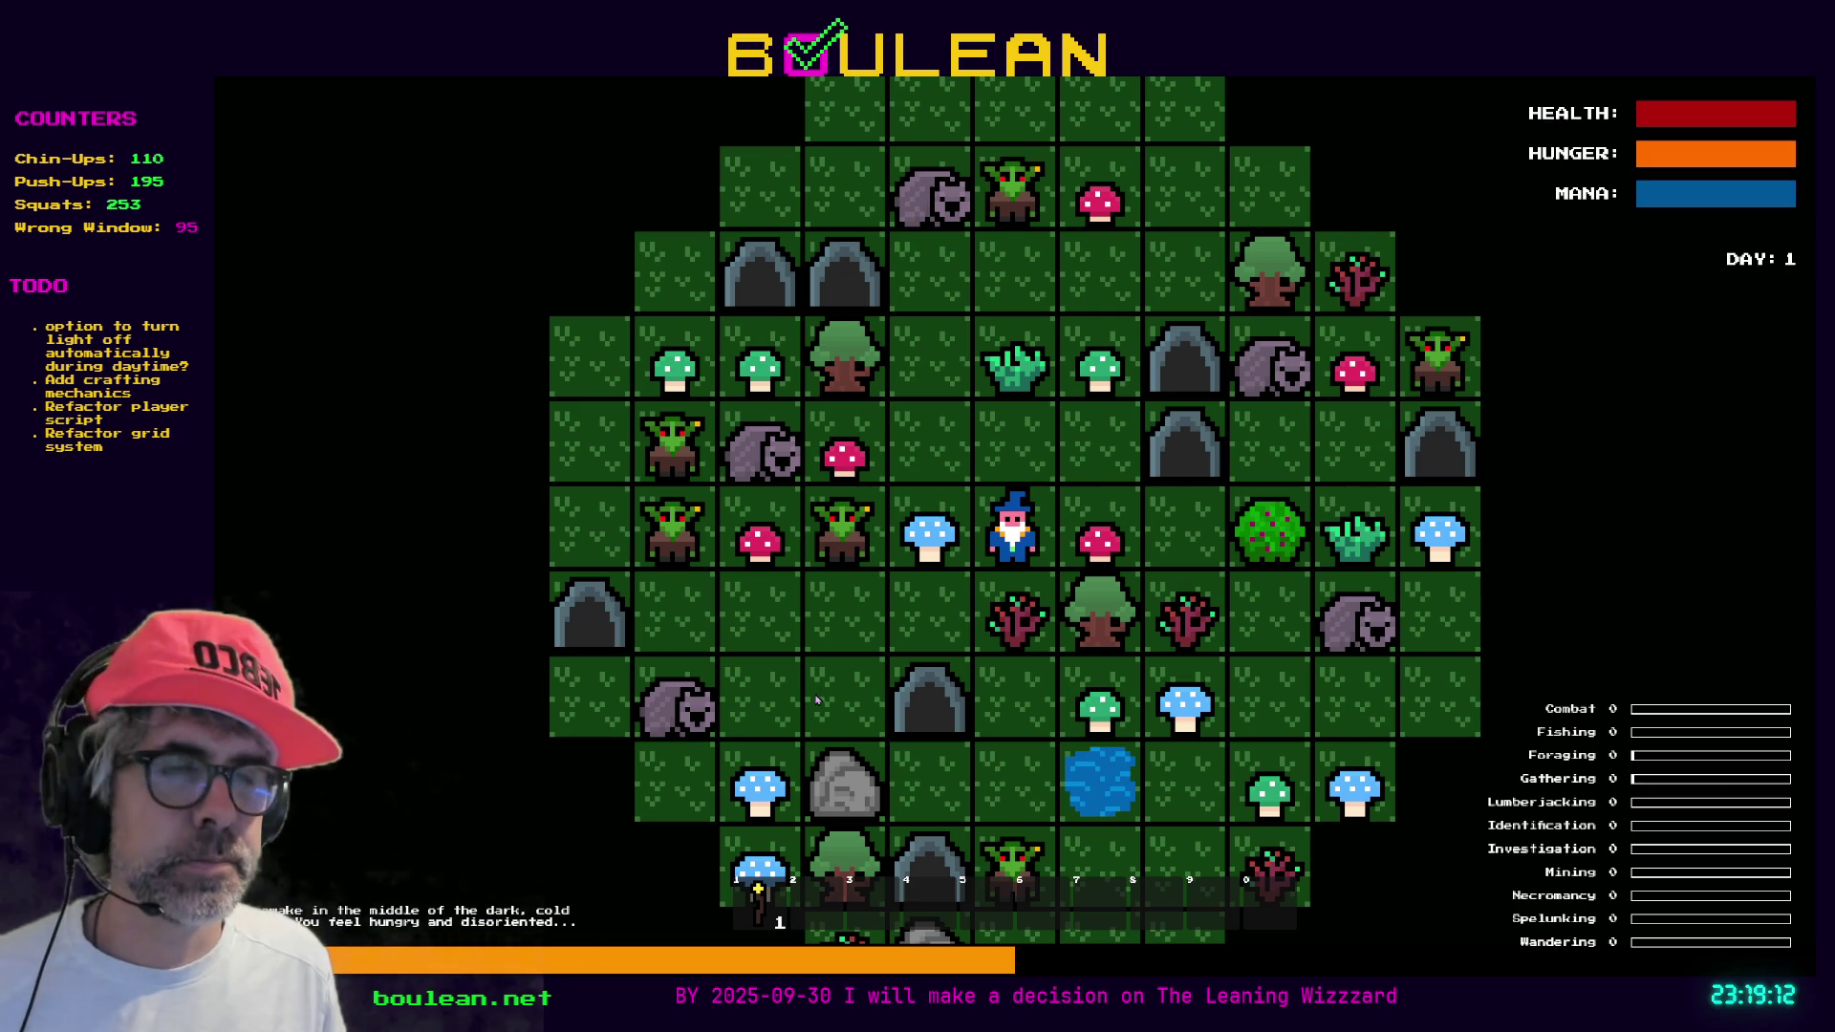
{"action": "key", "text": "F8"}
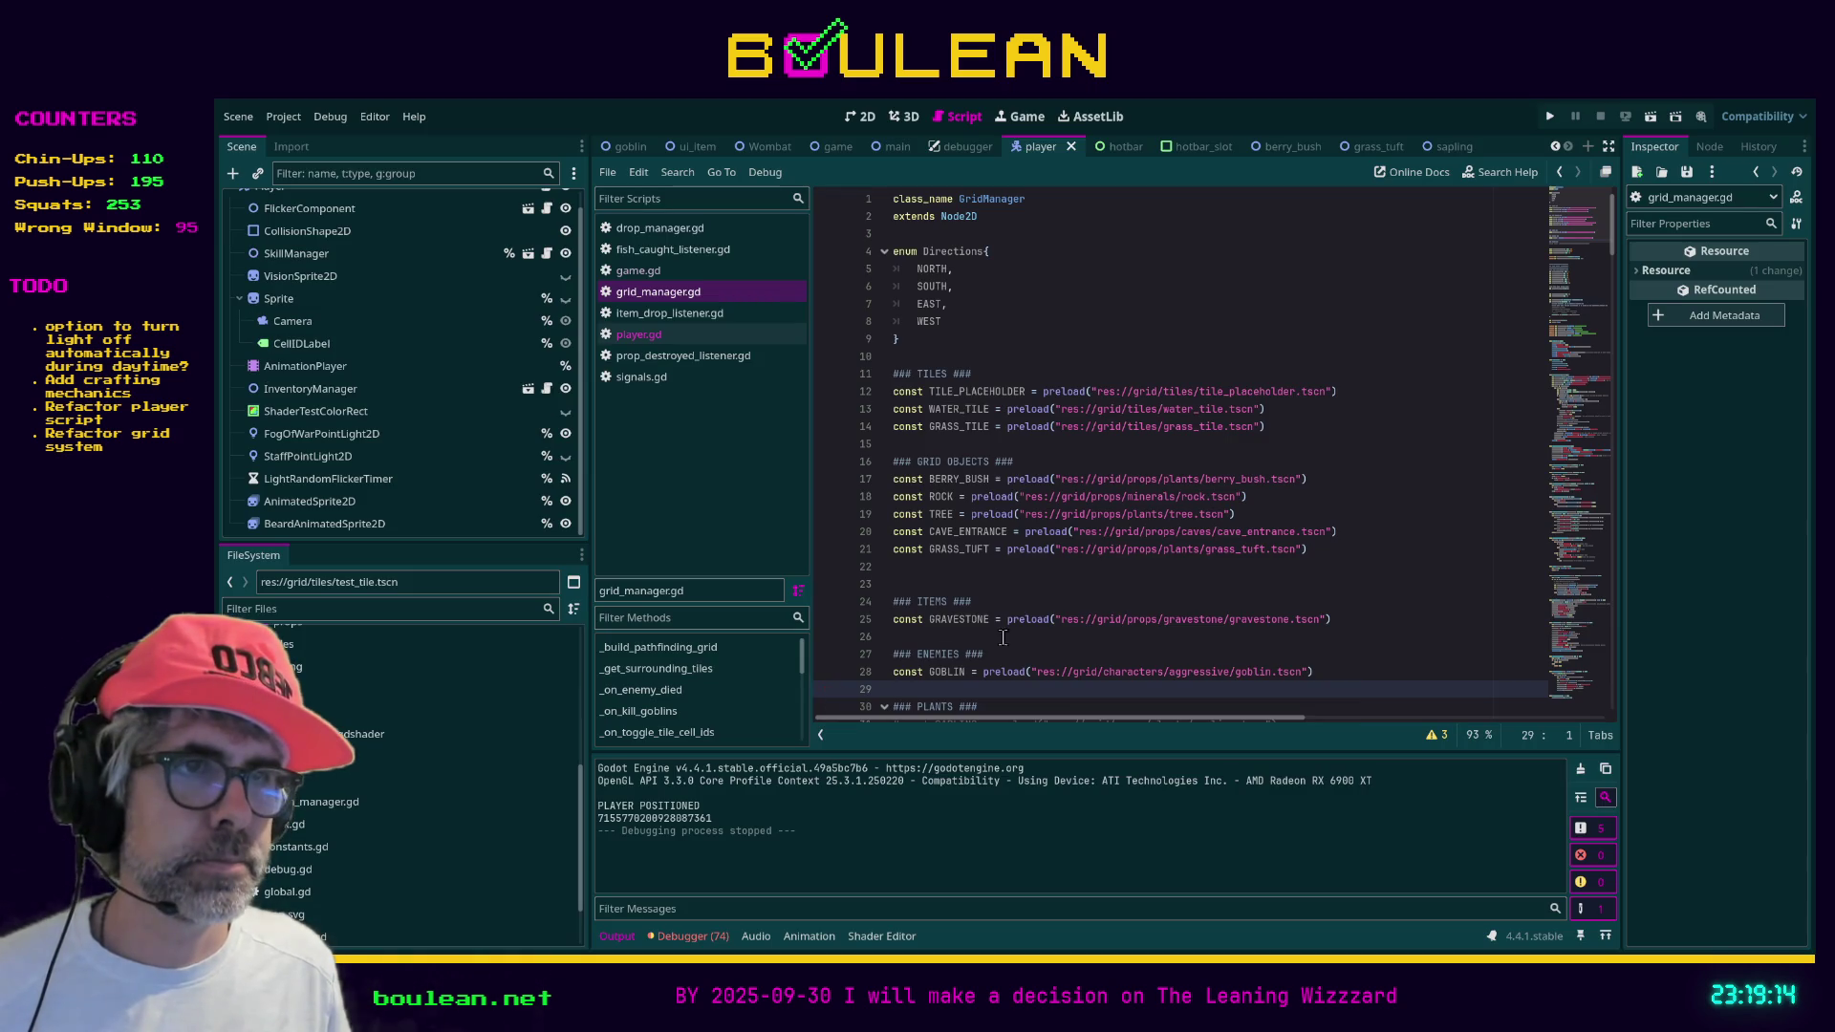
{"action": "left_click", "coordinate": [1046, 602]}
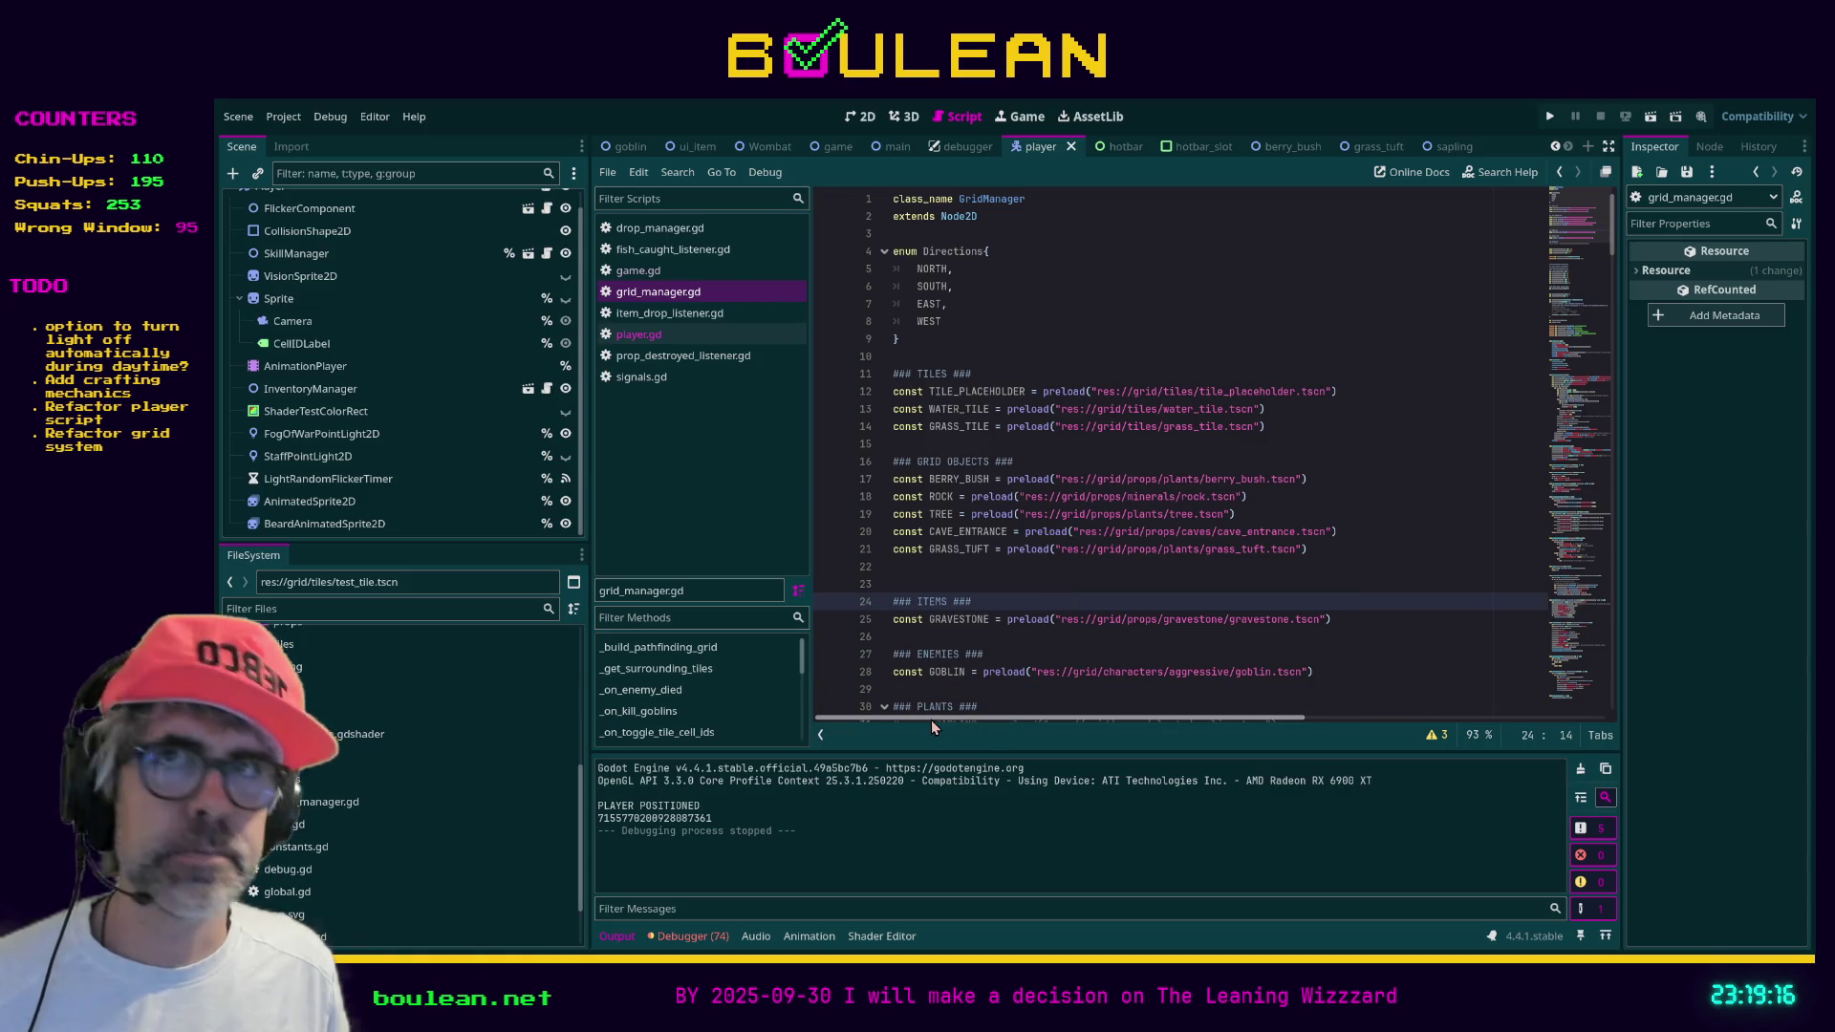